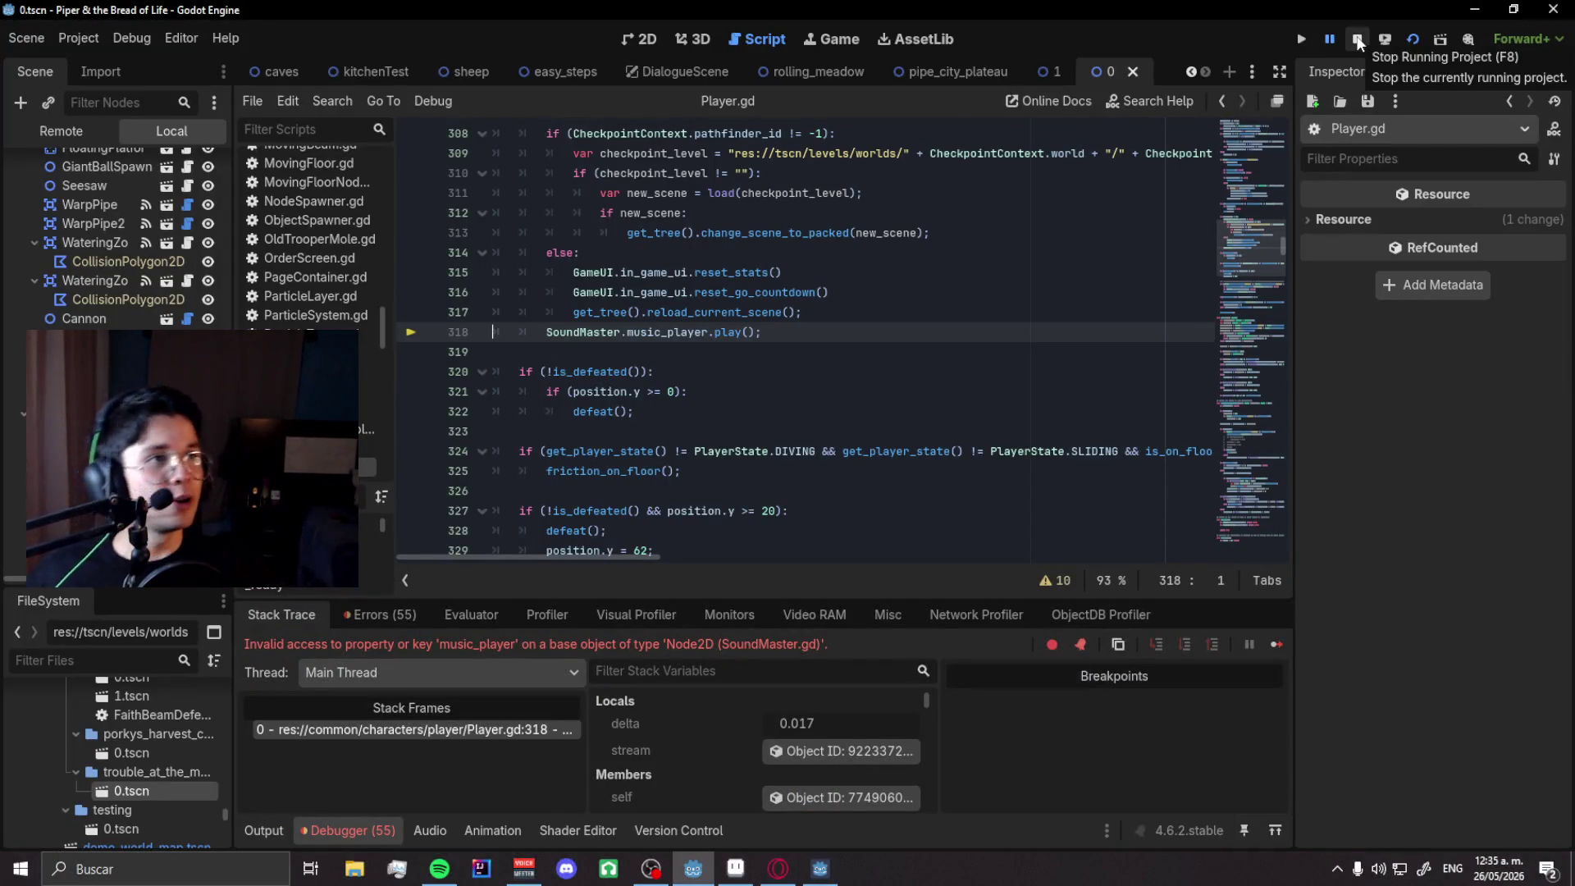
# Stop the running game and launch the sheep scene with F6.
pyautogui.click(1354, 42)
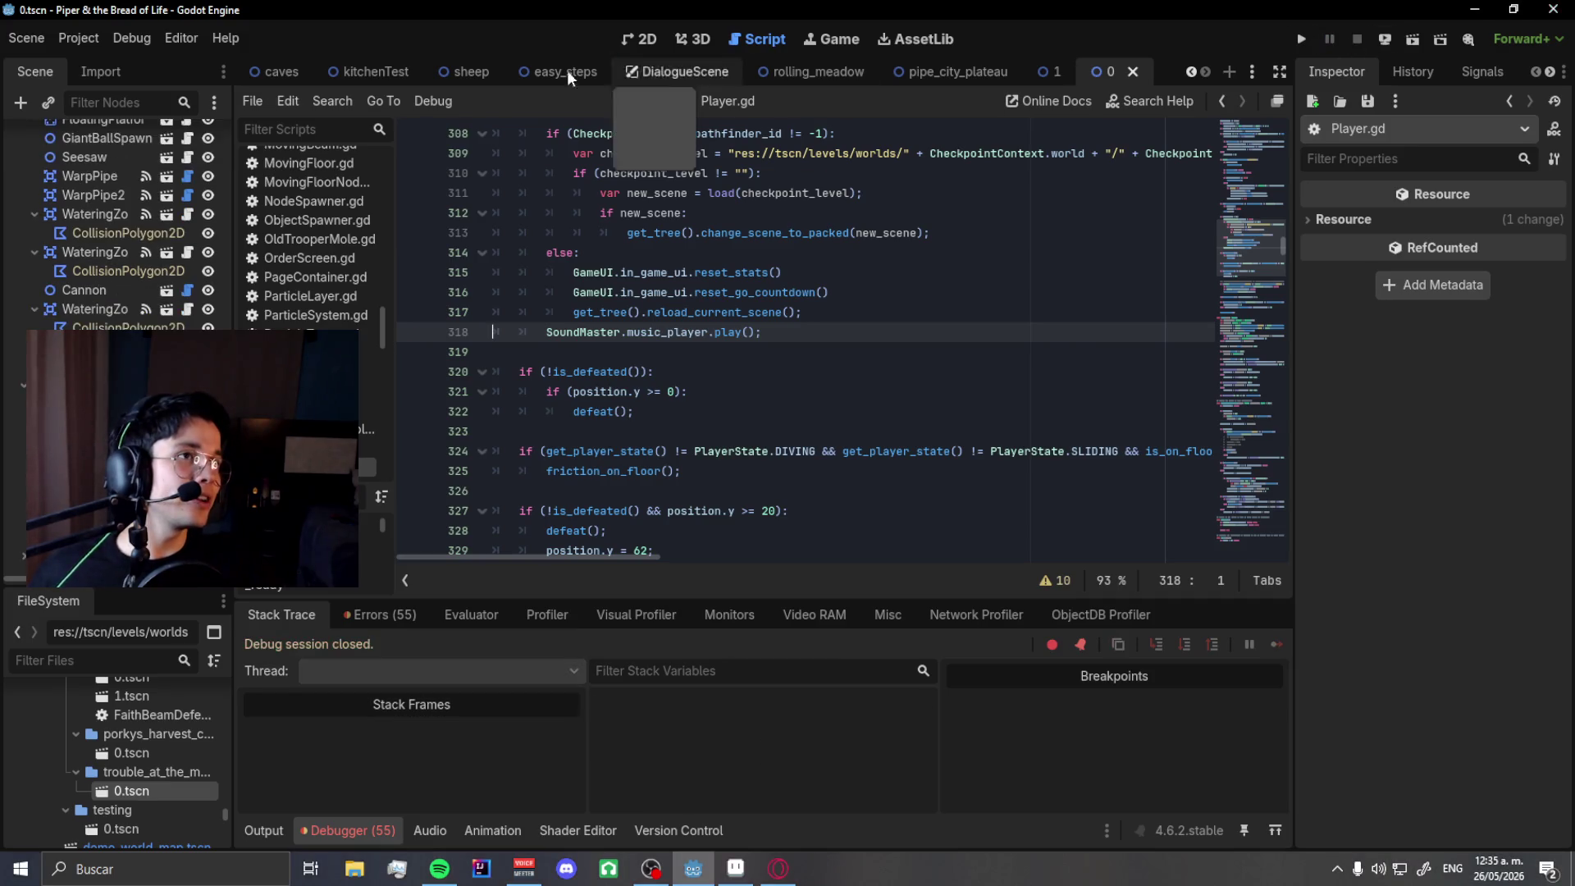
pyautogui.click(474, 72)
pyautogui.press('F6')
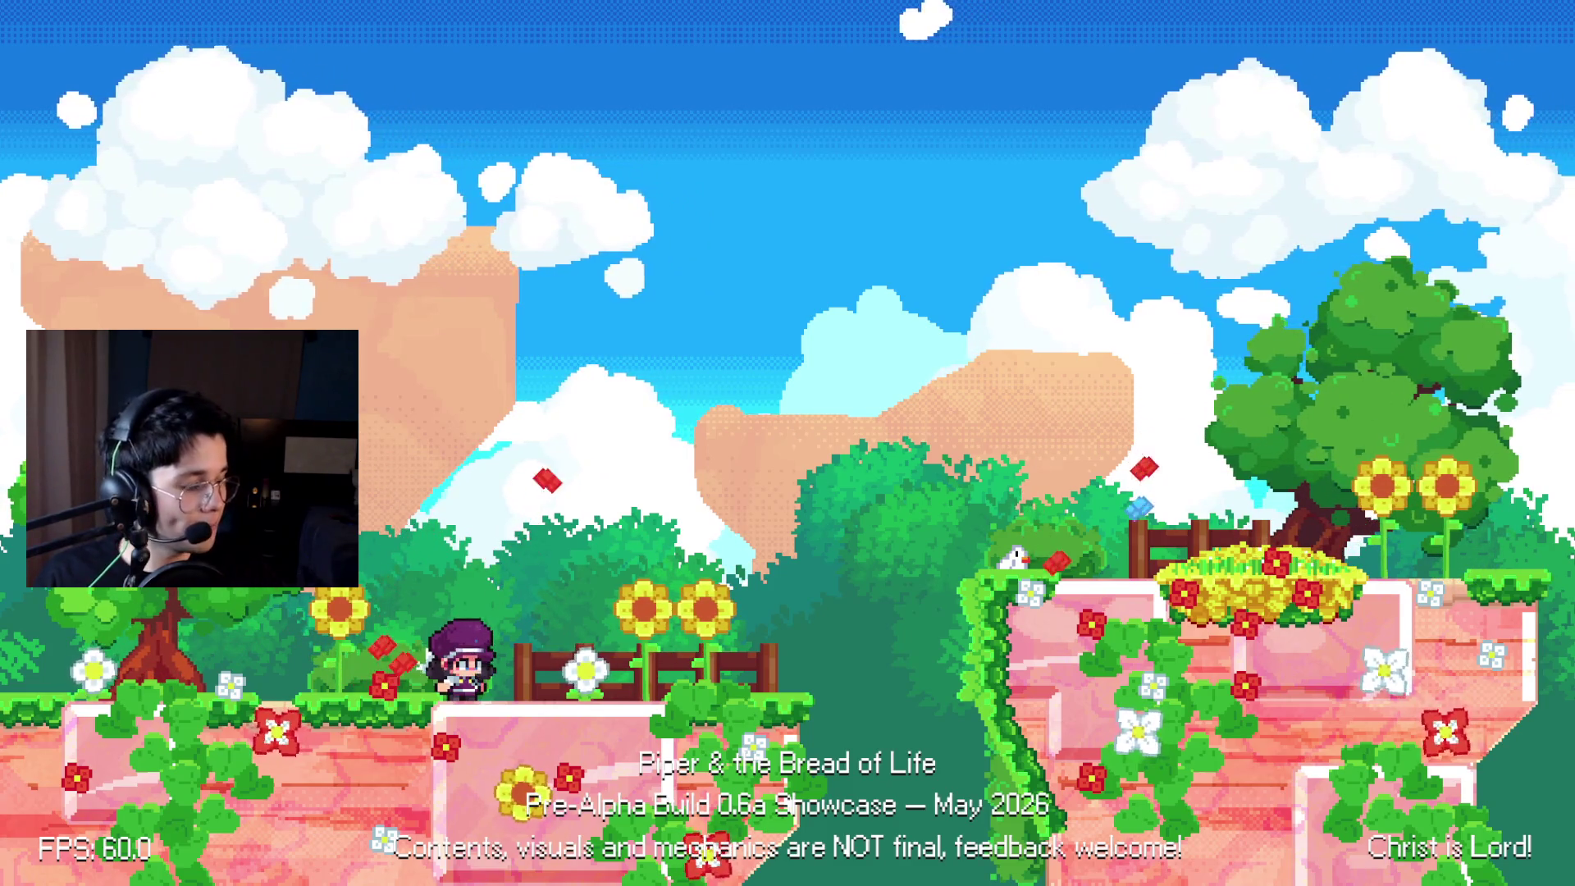
# Run Piper right and jump in the playtest, then return to the Godot editor.
pyautogui.press('Right')
pyautogui.press('space')
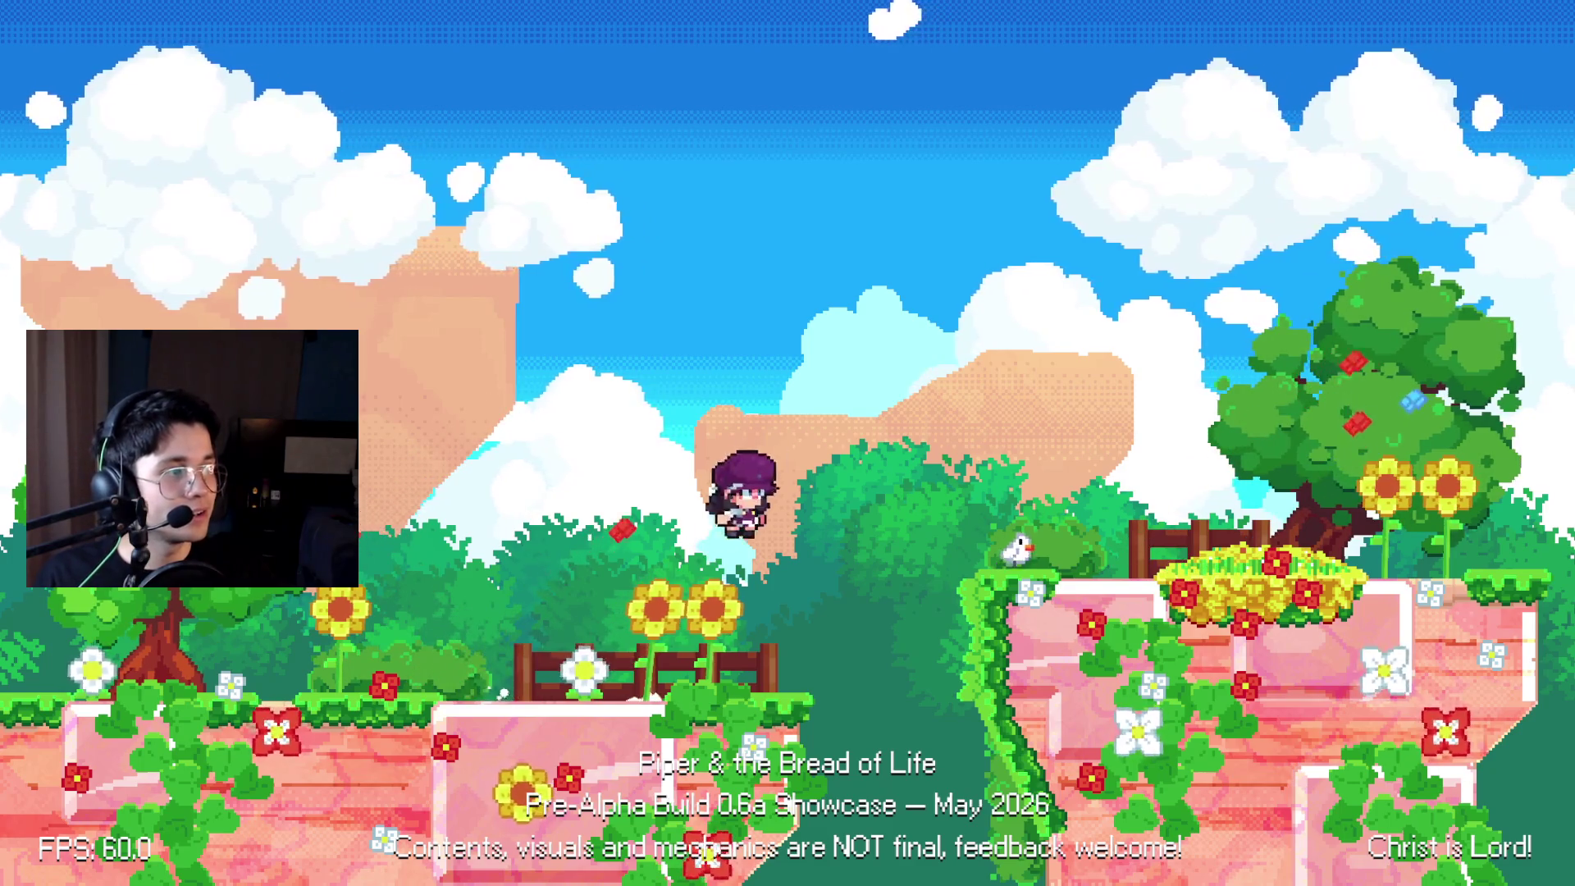
pyautogui.hotkey('alt', 'Tab')
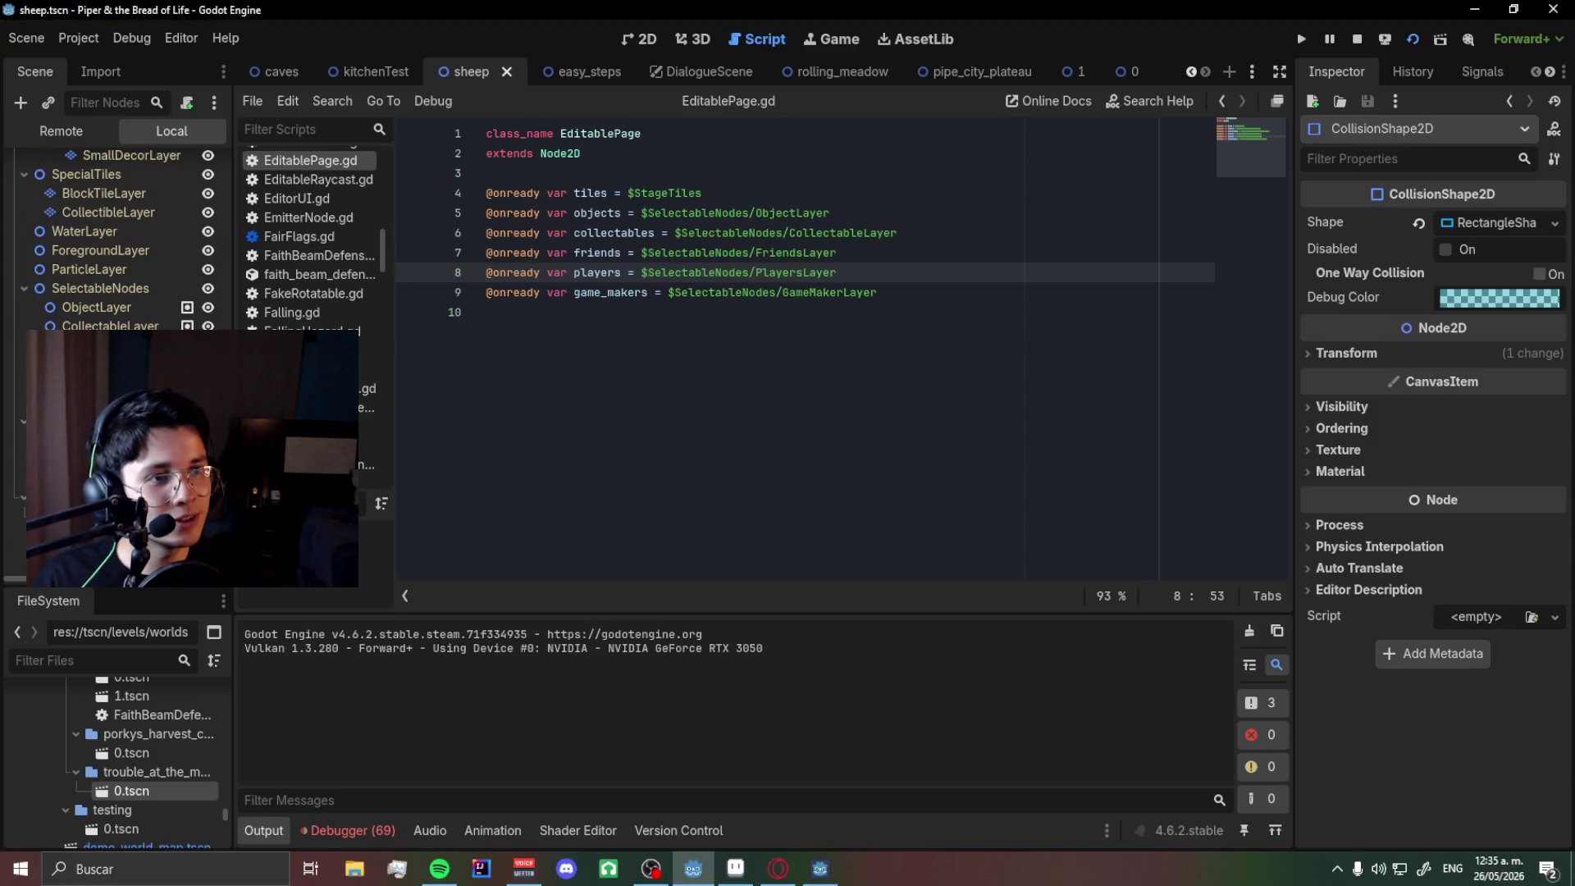
# Type 1 into the x value of Bird.gd's line 18 flee tween Vector2, then relaunch with F5.
pyautogui.click(836, 471)
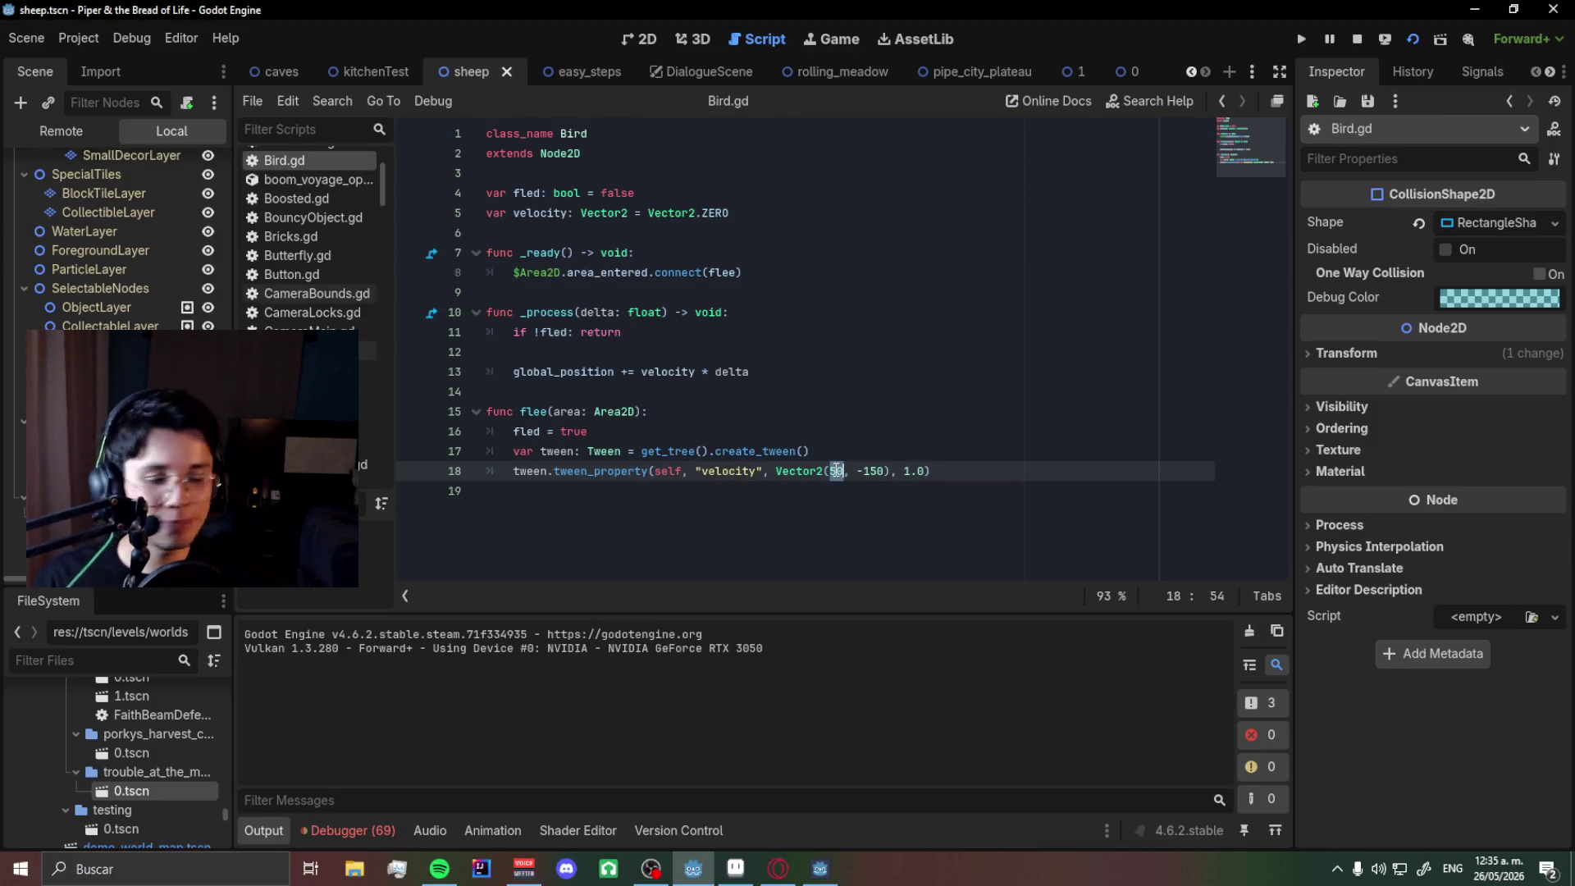
pyautogui.write('10')
pyautogui.press('F5')
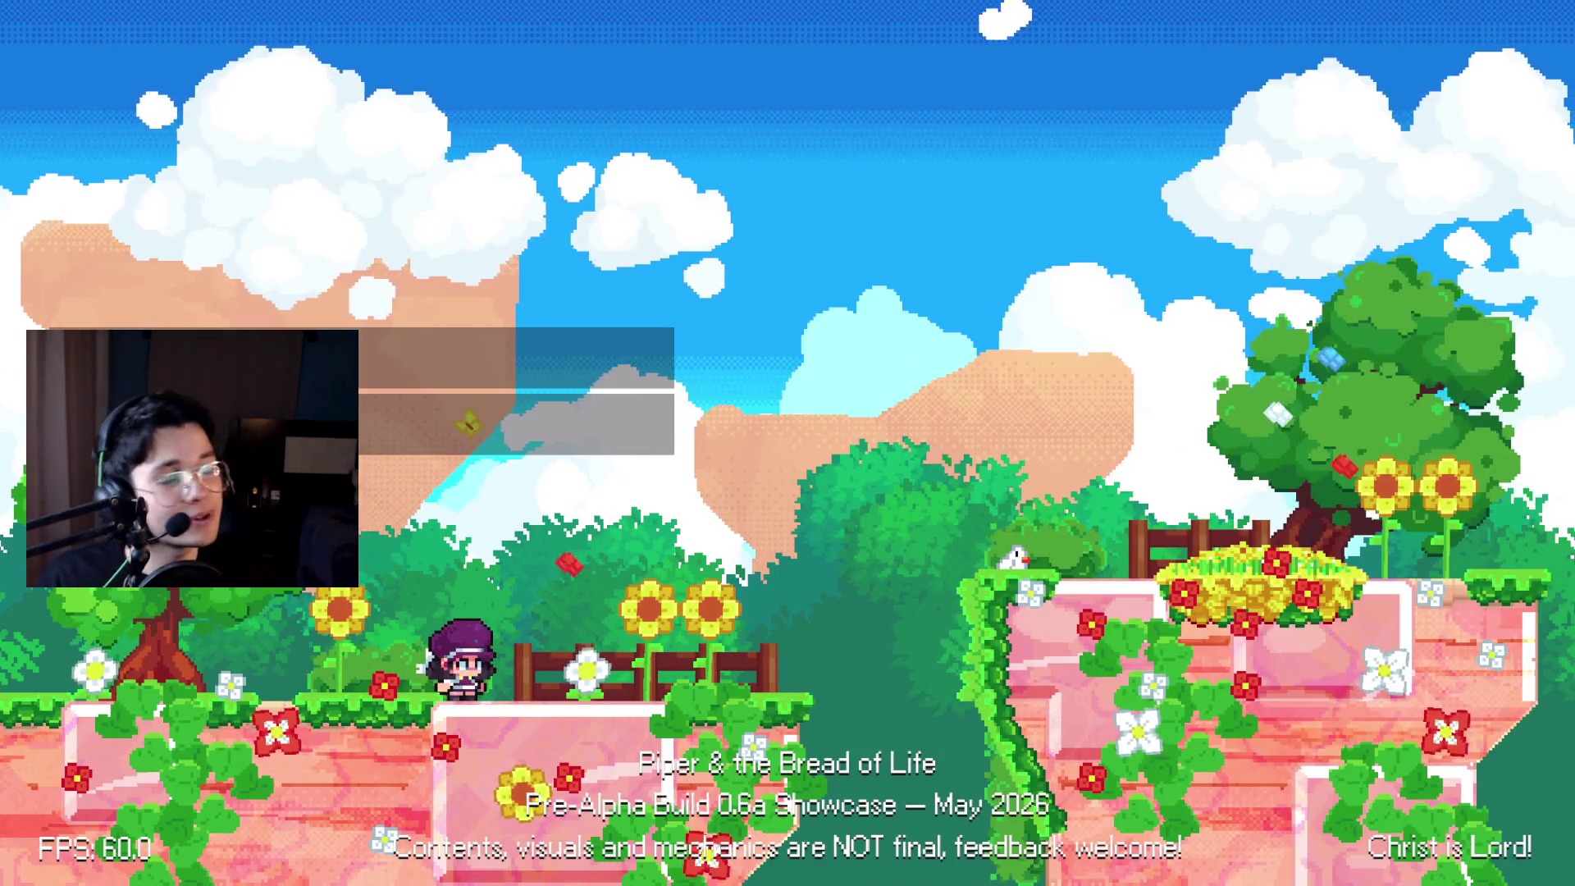
# Walk Piper right and jump onto the high pink platform near the bird.
pyautogui.press('Right')
pyautogui.press('space')
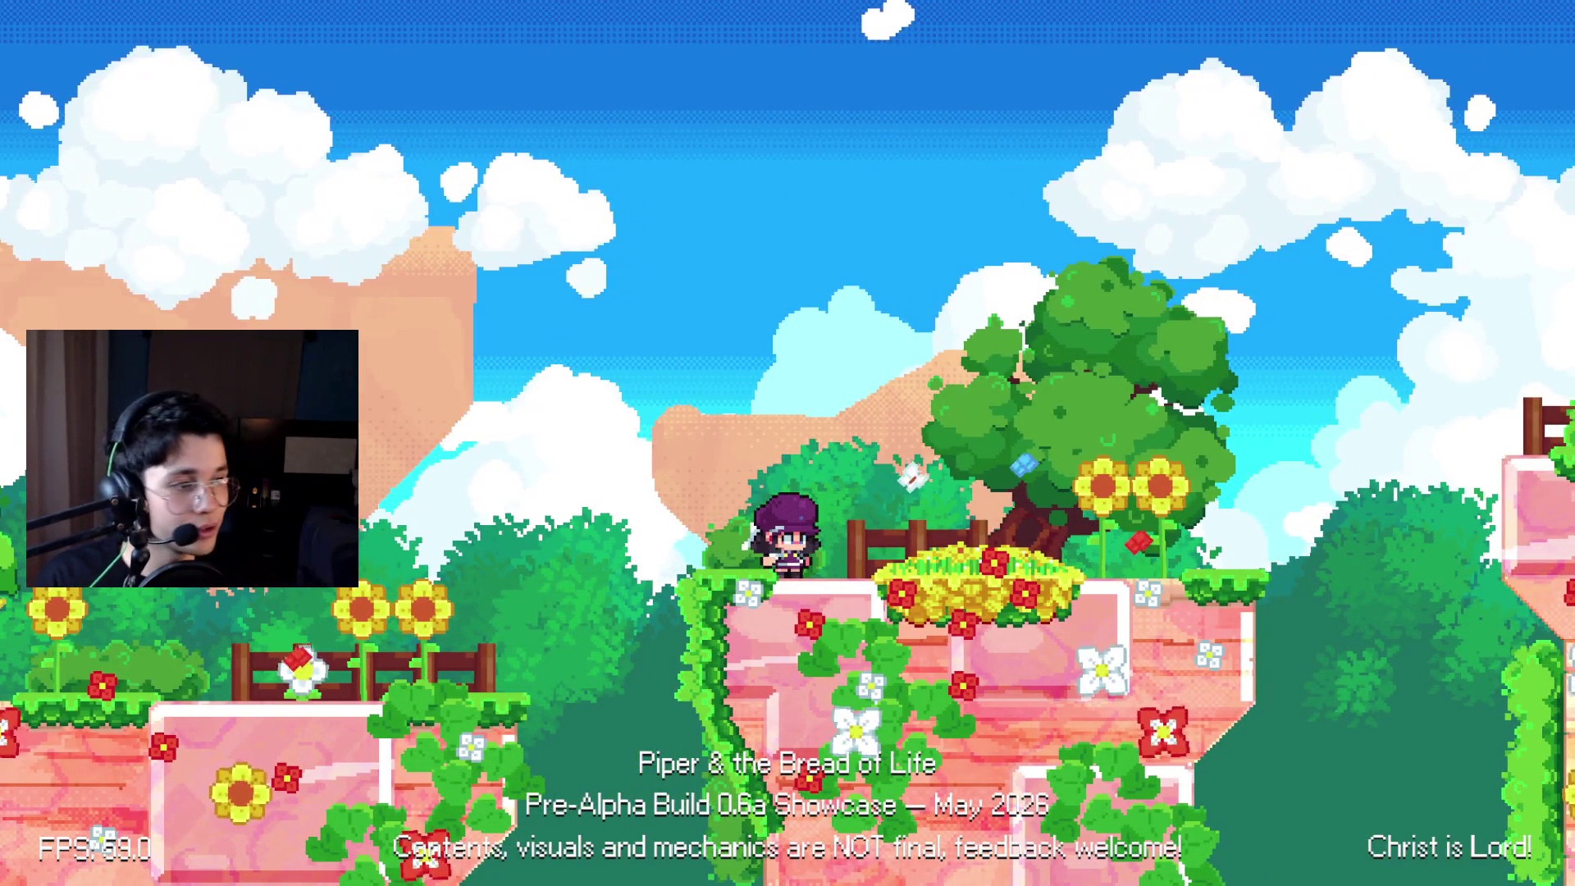
pyautogui.hotkey('alt', 'Tab')
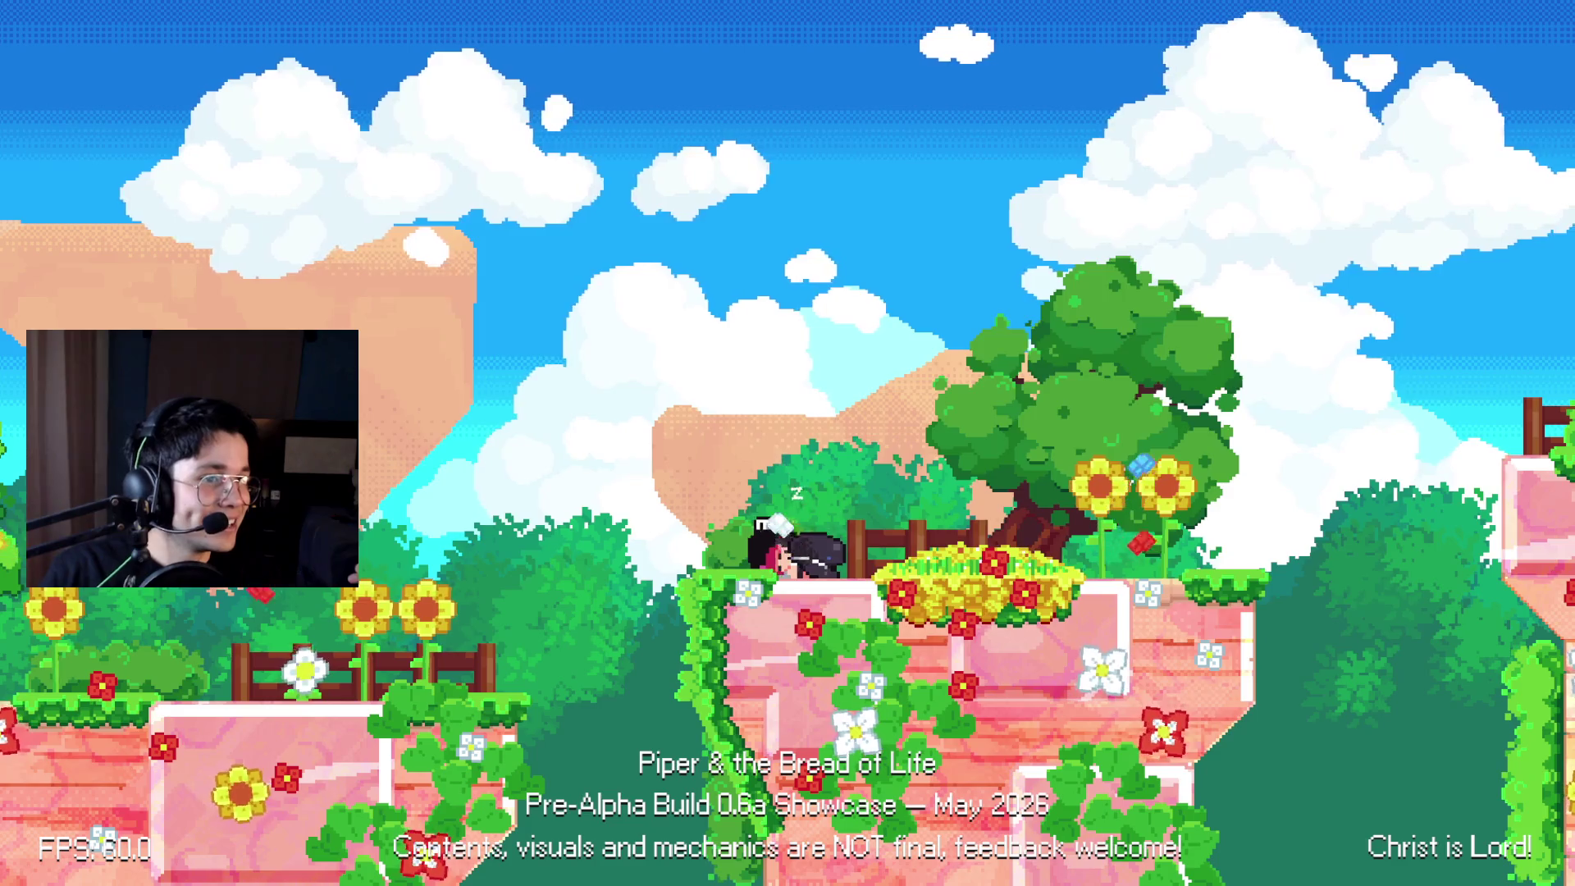
# Switch to OBS Studio and send the Just Chatting scene live.
pyautogui.hotkey('alt', 'Tab')
pyautogui.click(808, 869)
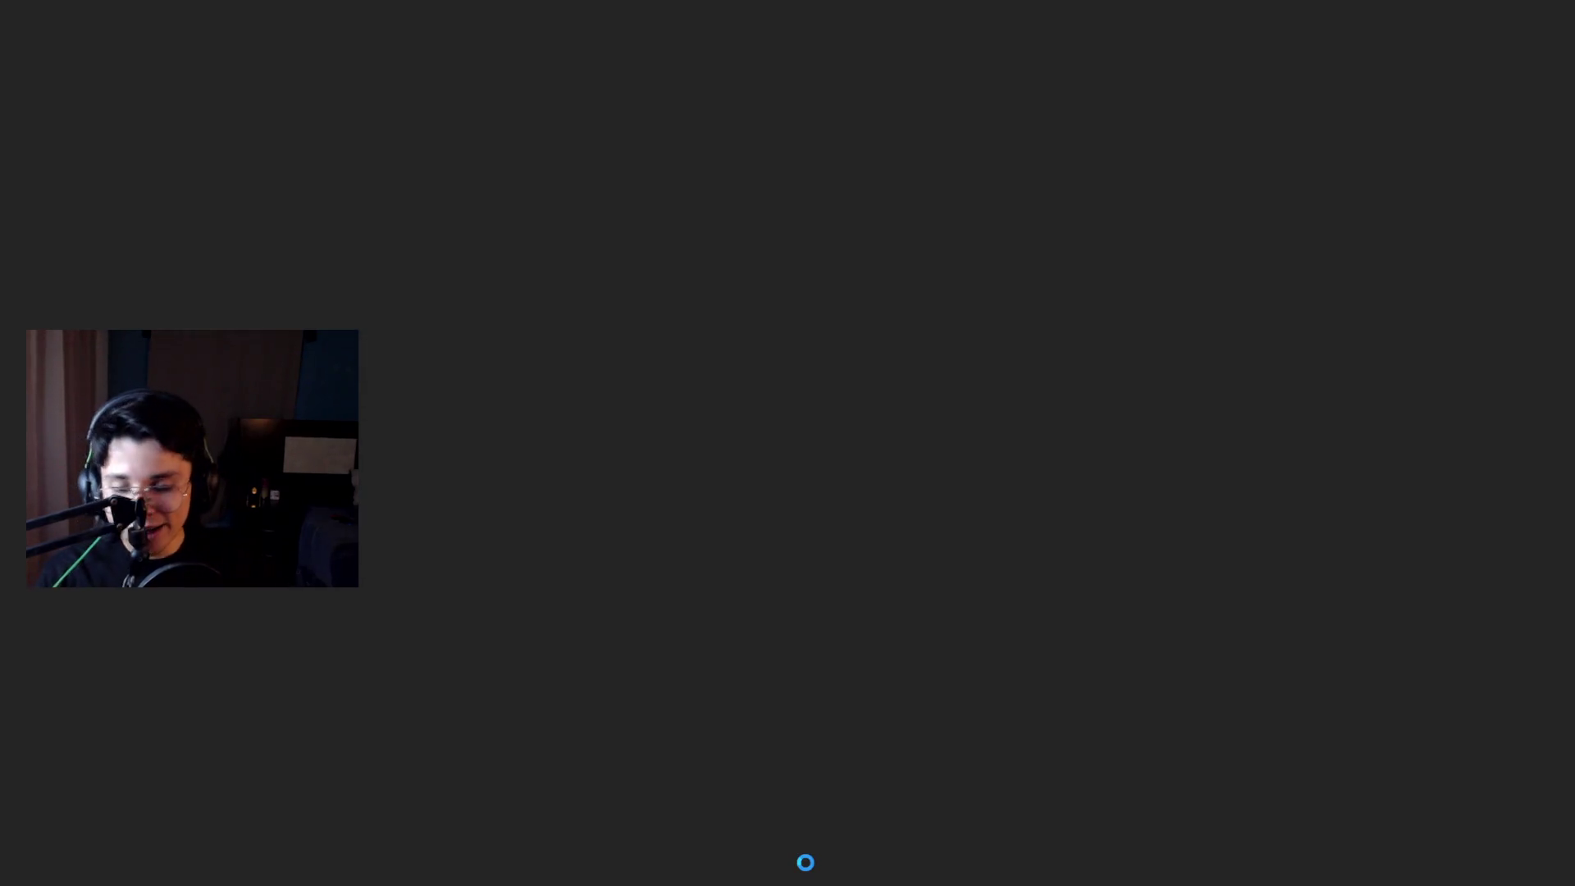
pyautogui.hotkey('alt', 'Tab')
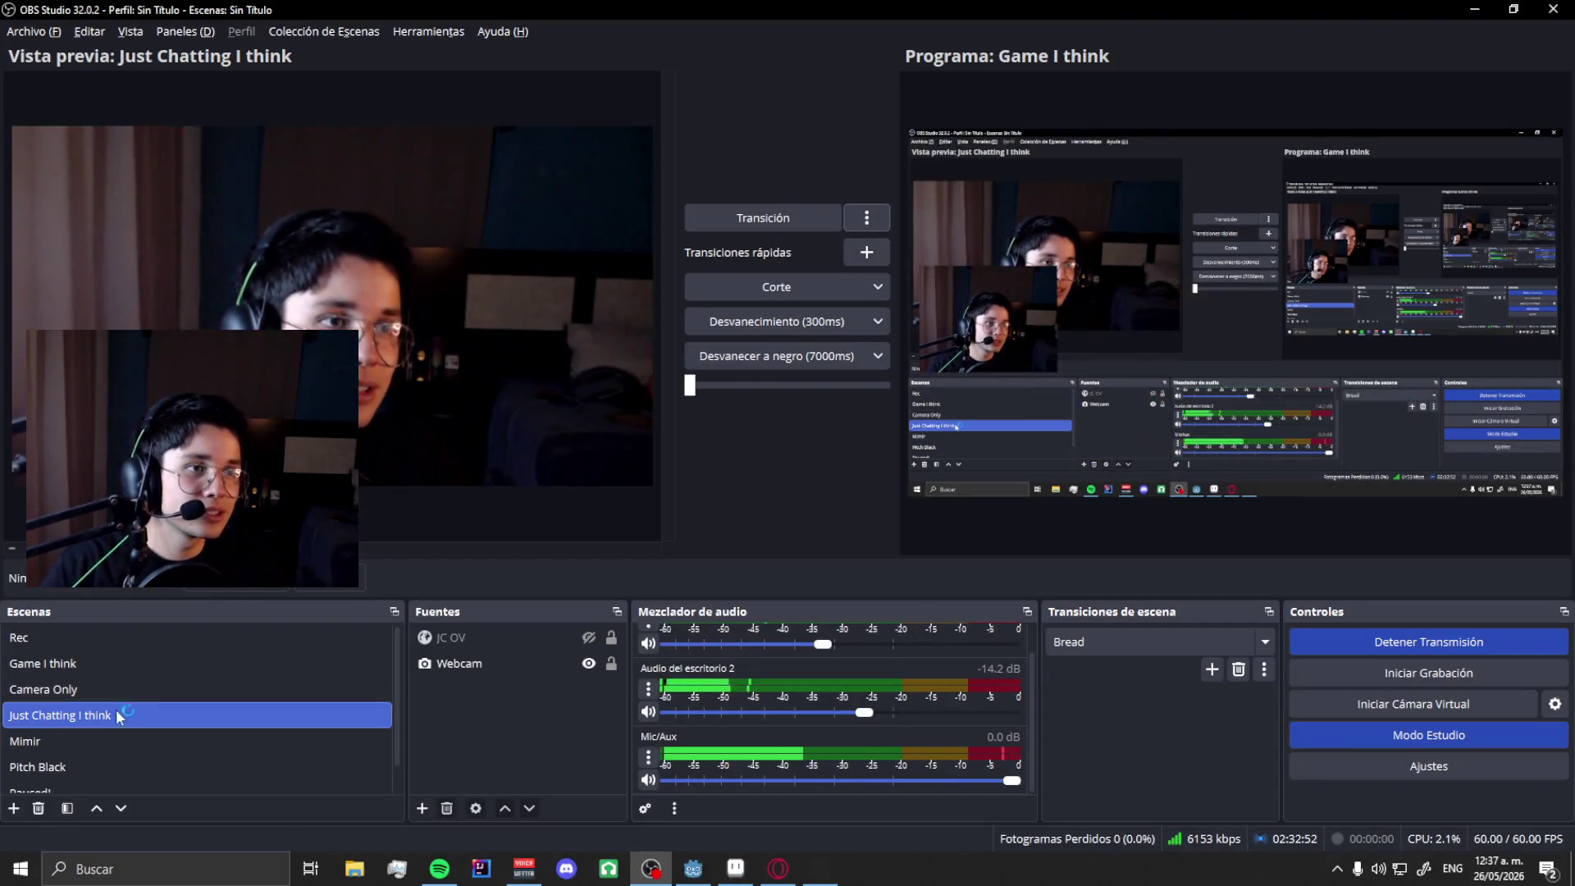
pyautogui.click(721, 215)
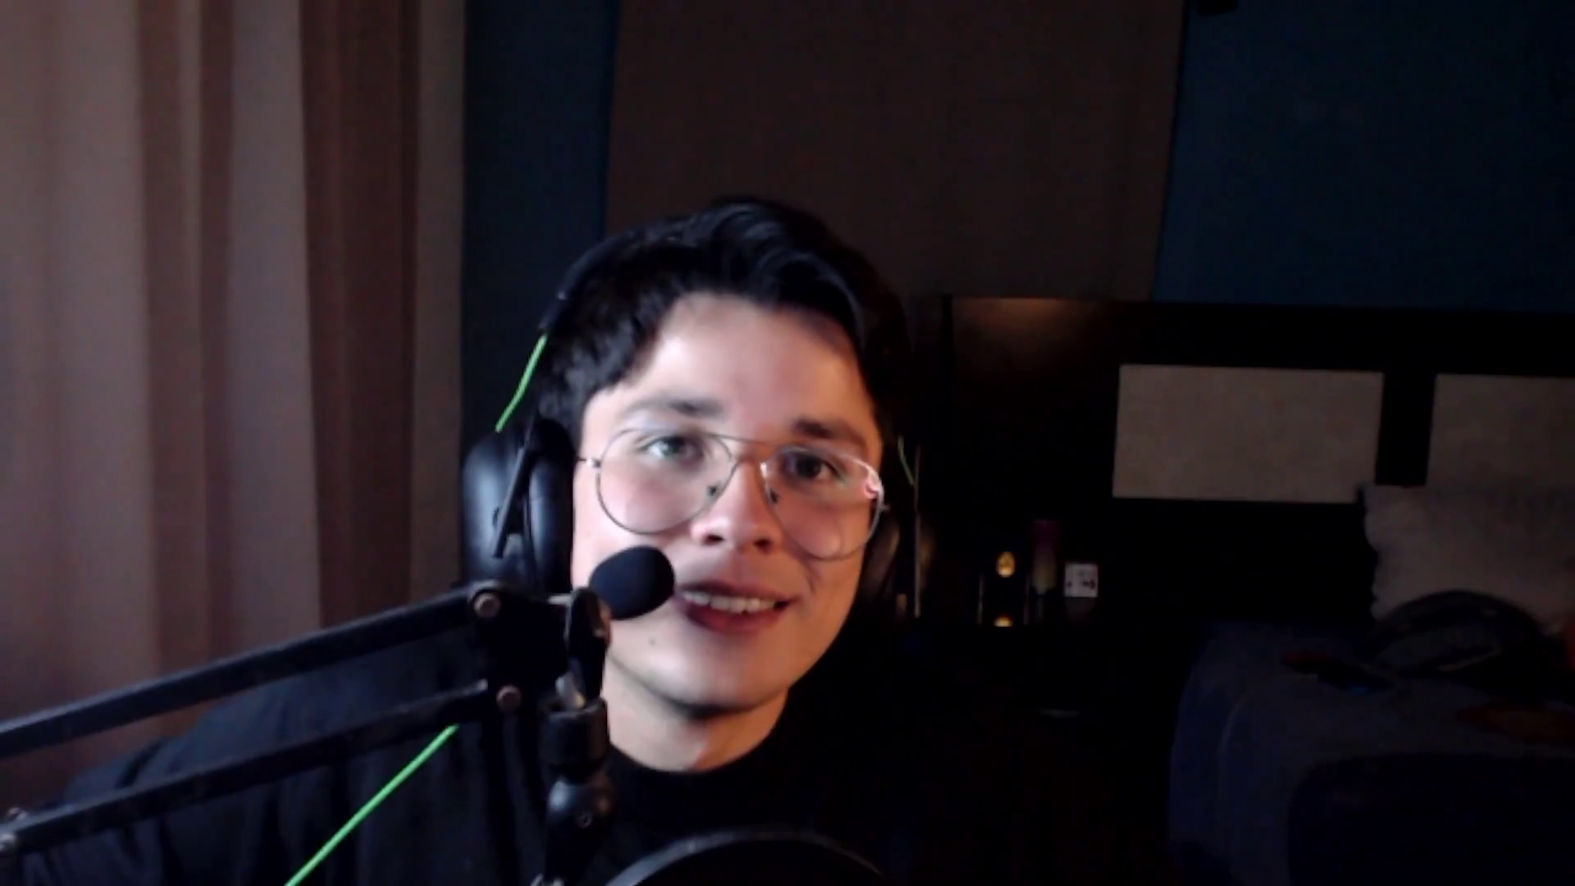